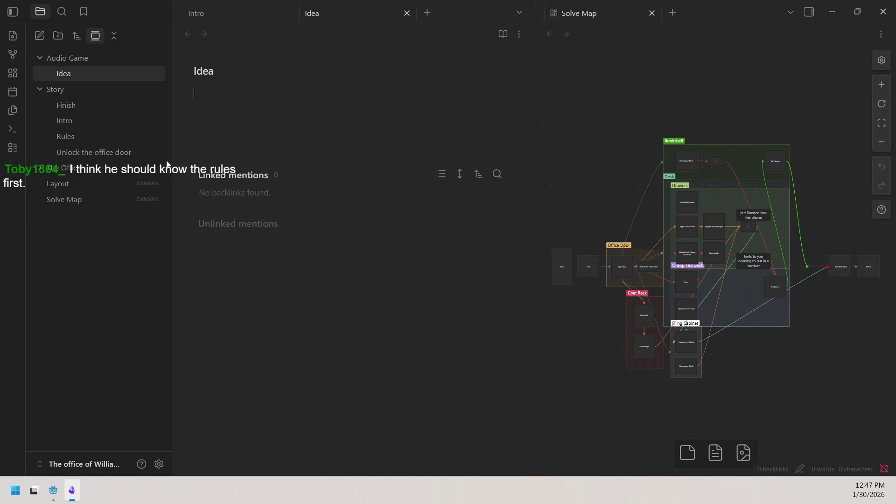
# Step: Read the numbered Rules note, then browse Finish and Rules before heading to Intro
pyautogui.click(103, 135)
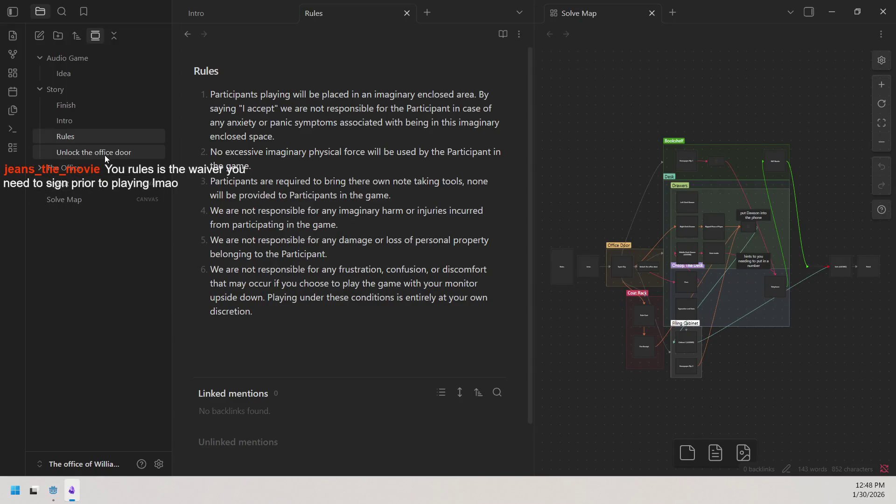
pyautogui.click(76, 104)
pyautogui.click(78, 123)
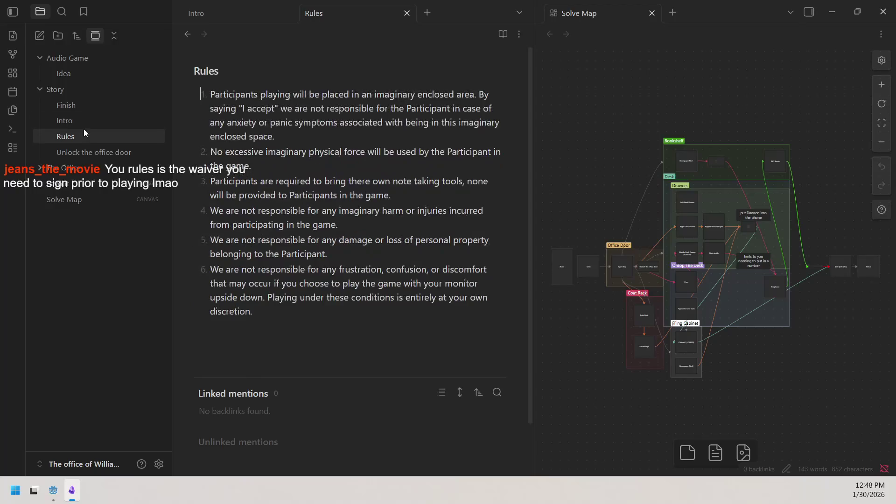
pyautogui.click(82, 119)
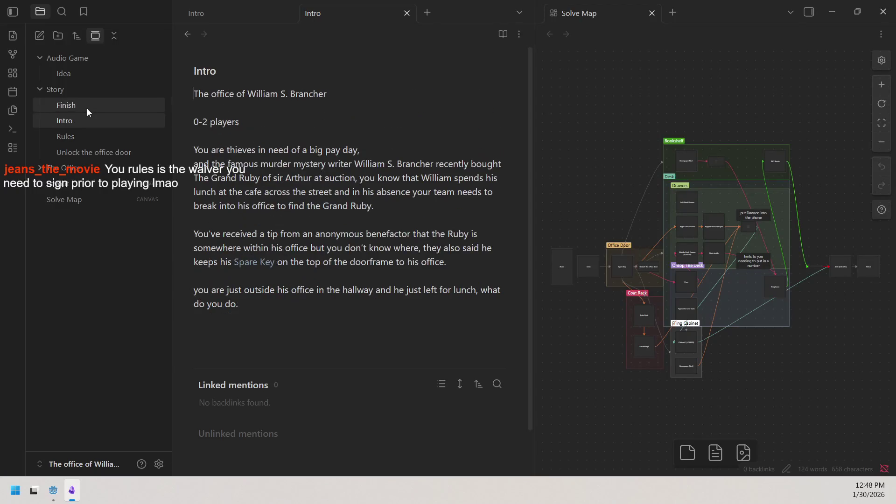
# Step: Read the Intro note's William S. Brancher office heist premise for 0-2 players
pyautogui.click(87, 119)
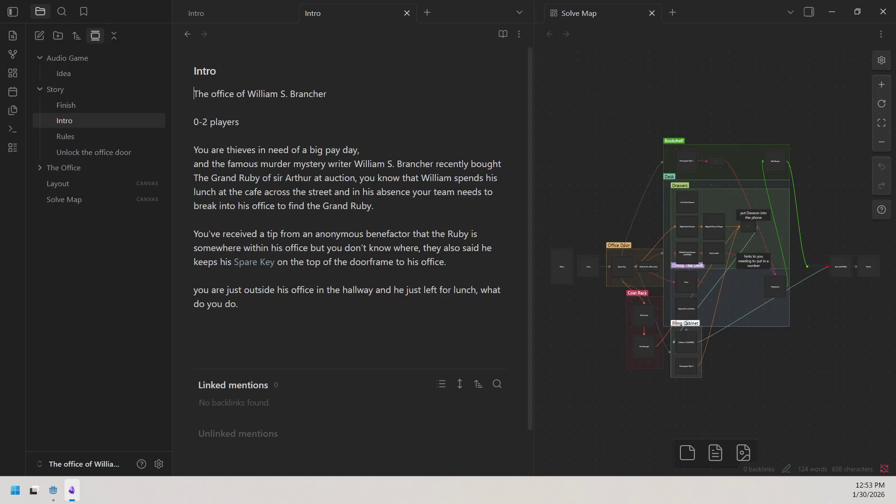
# Step: Browse Finish, Rules and Intro, then settle on the Unlock the office door note
pyautogui.click(80, 105)
pyautogui.click(94, 135)
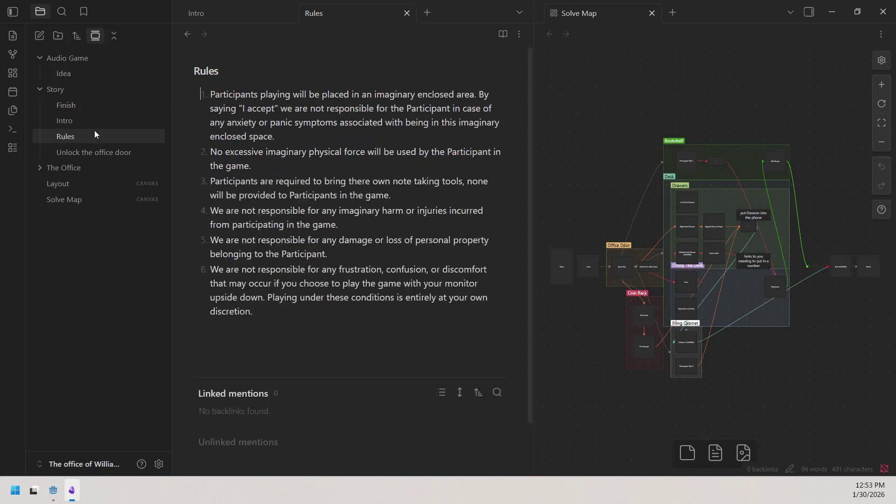
pyautogui.click(87, 120)
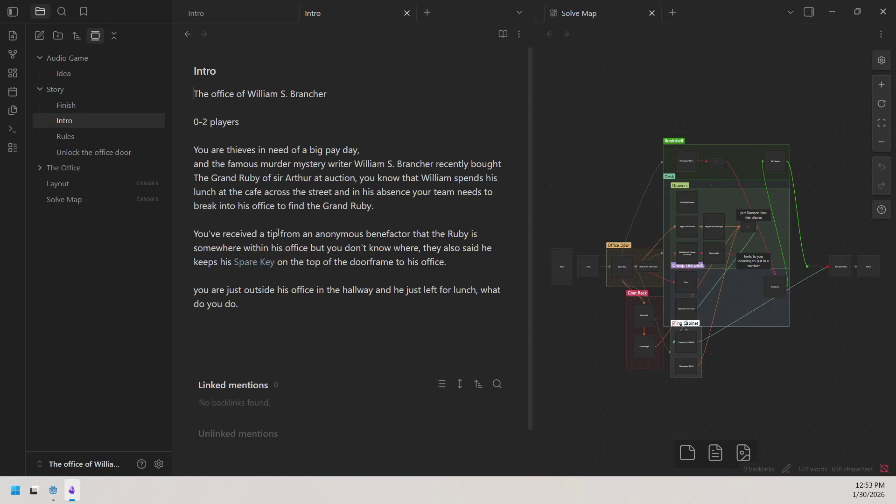
pyautogui.click(94, 152)
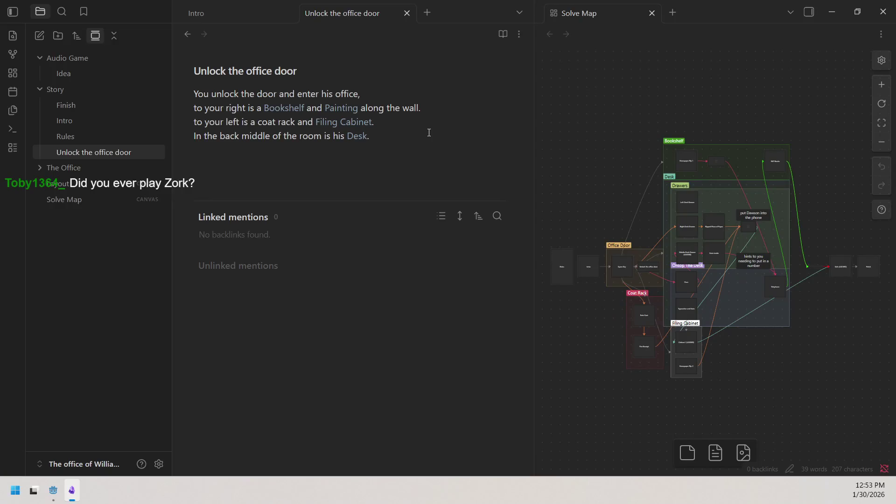
# Step: Replace the plain words coat rack with a [[Coat Rack]] link in the office layout line
pyautogui.click(313, 122)
pyautogui.write('a')
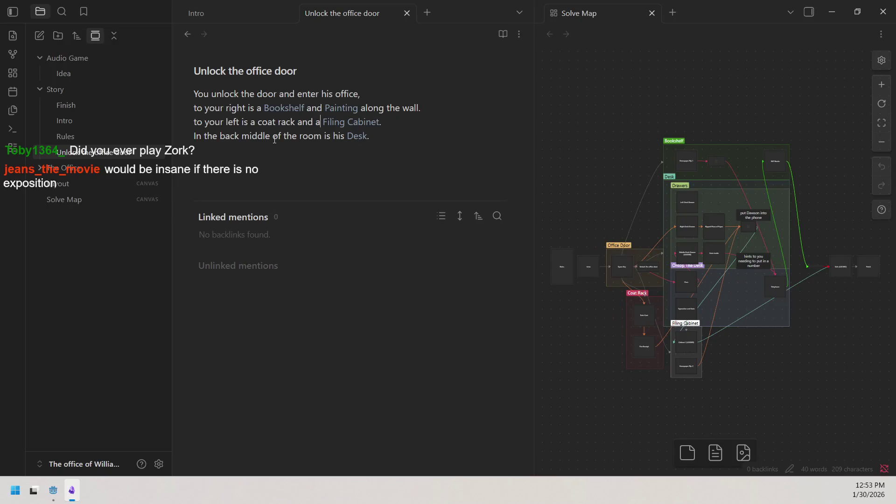
pyautogui.moveTo(258, 122); pyautogui.dragTo(296, 122)
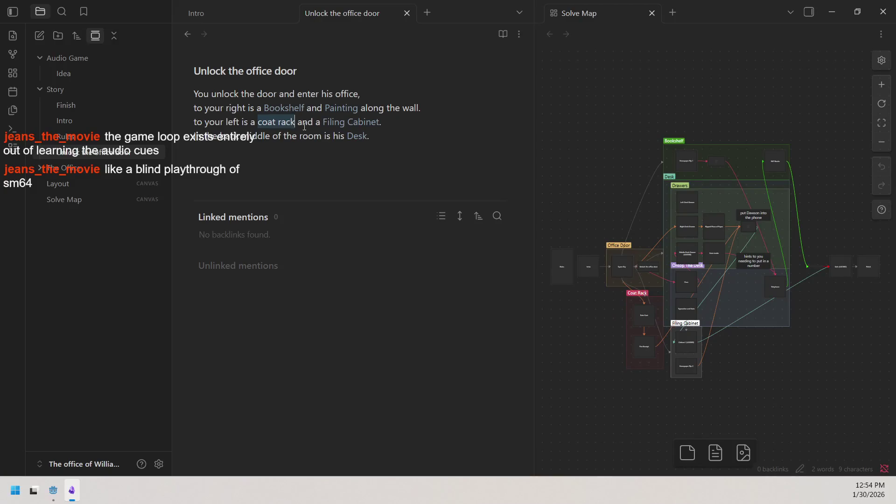
pyautogui.hotkey('ctrl', 'x')
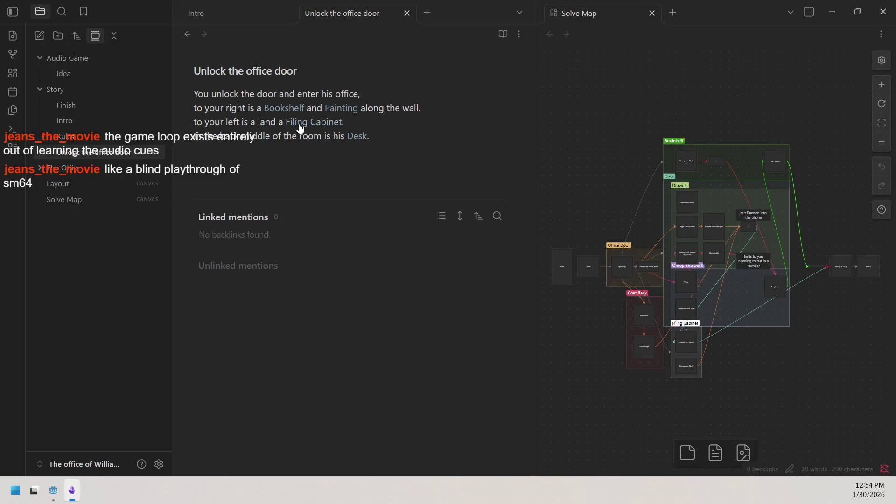
pyautogui.write('[[')
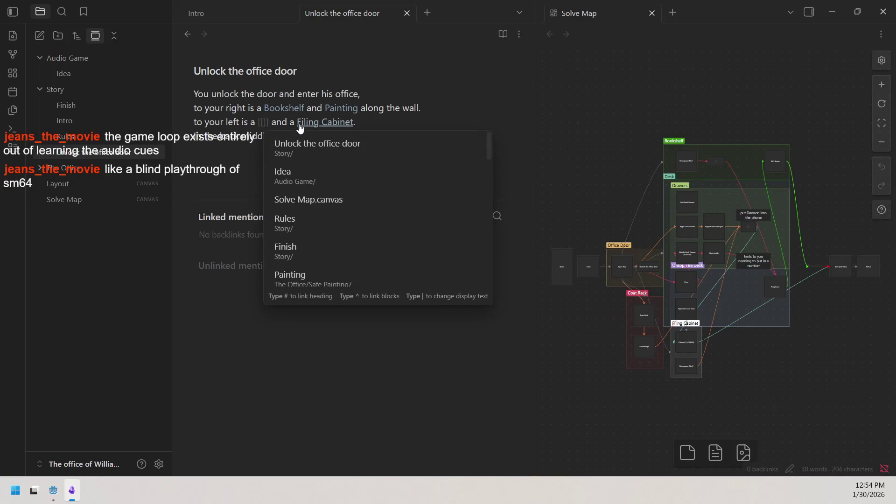
pyautogui.write('co]] a')
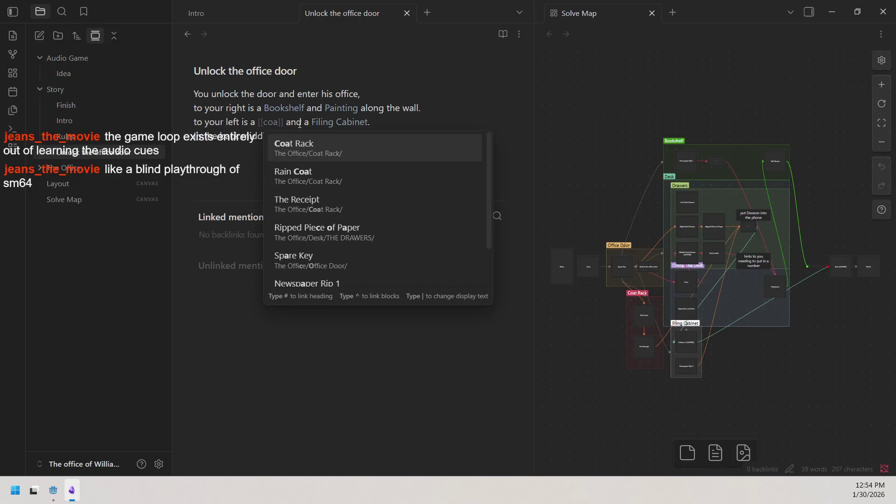
pyautogui.press('Return')
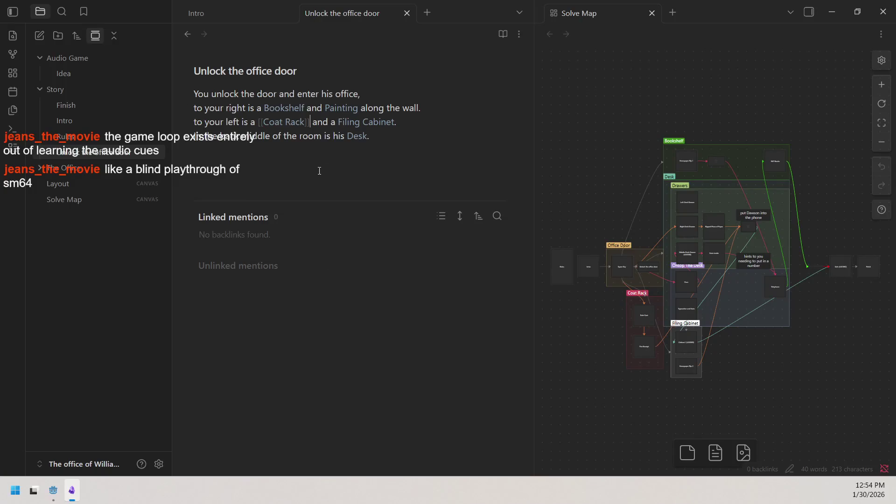
pyautogui.click(320, 136)
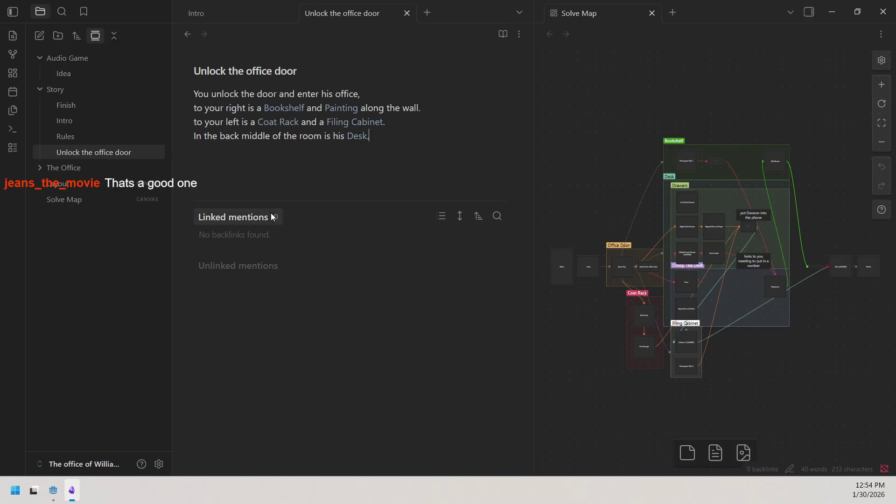
pyautogui.click(326, 143)
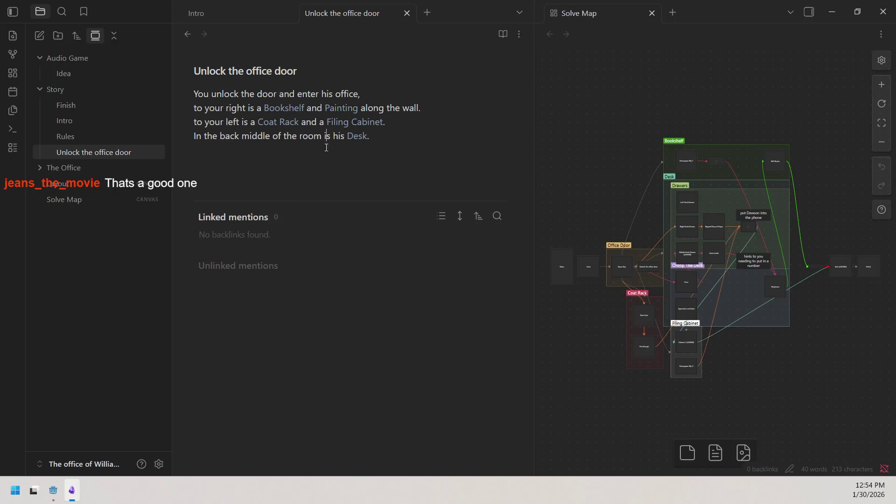
pyautogui.click(242, 136)
pyautogui.moveTo(242, 136); pyautogui.dragTo(274, 137)
pyautogui.click(284, 136)
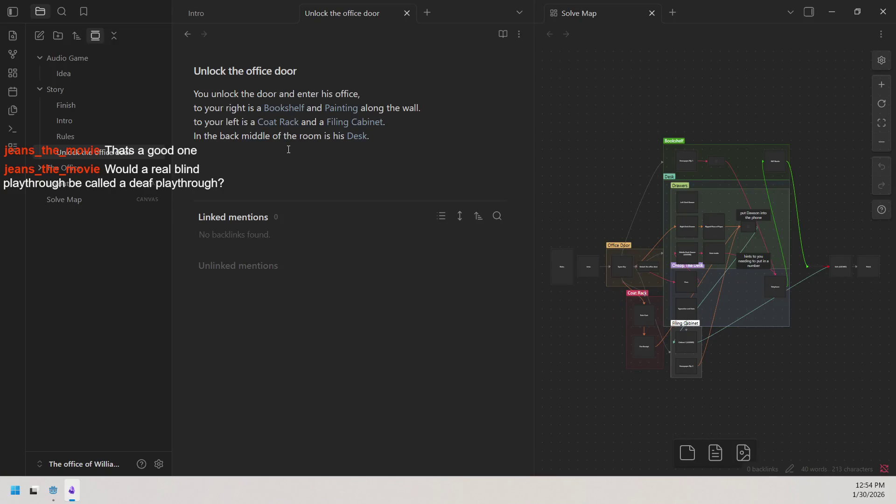
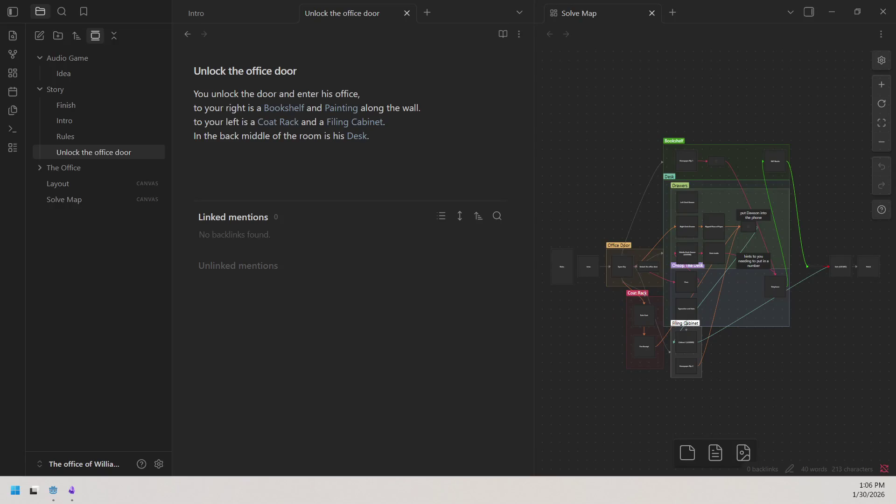
# Step: Open the empty Idea note from the Audio Game folder in the current tab
pyautogui.click(88, 73)
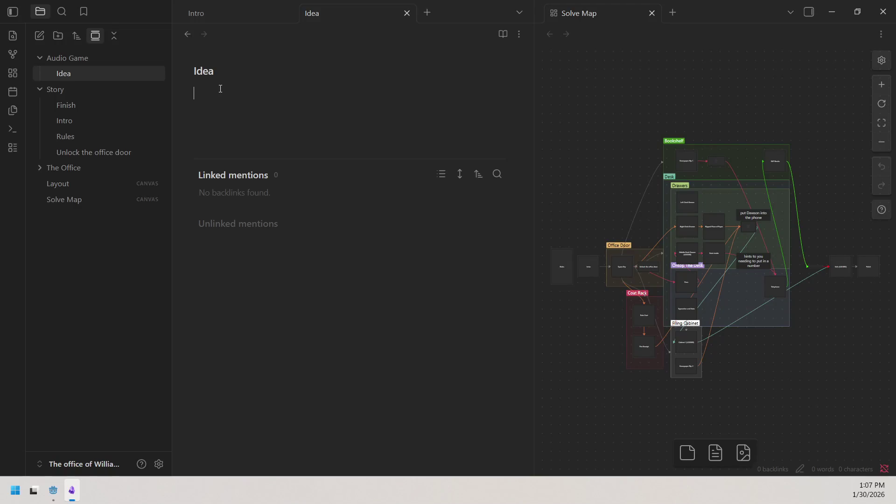
# Step: Open the Layout canvas showing desk, bookshelf and coat rack zones beside the Solve Map
pyautogui.click(220, 88)
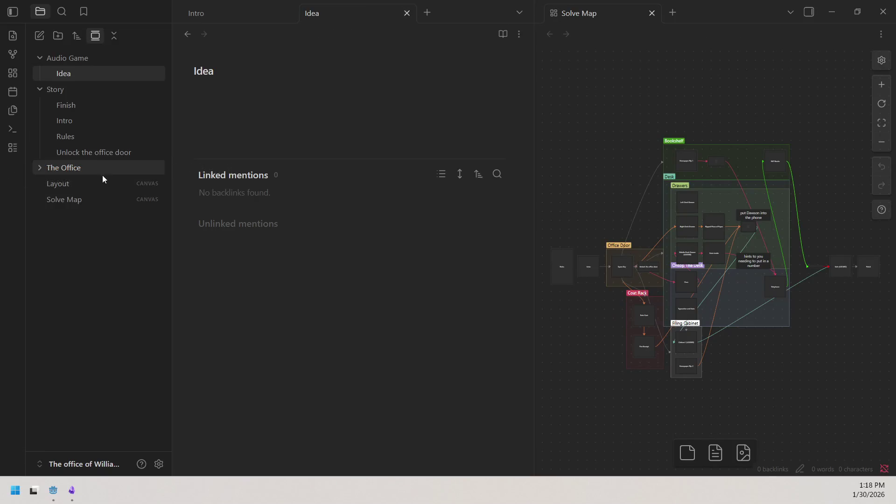
pyautogui.click(90, 185)
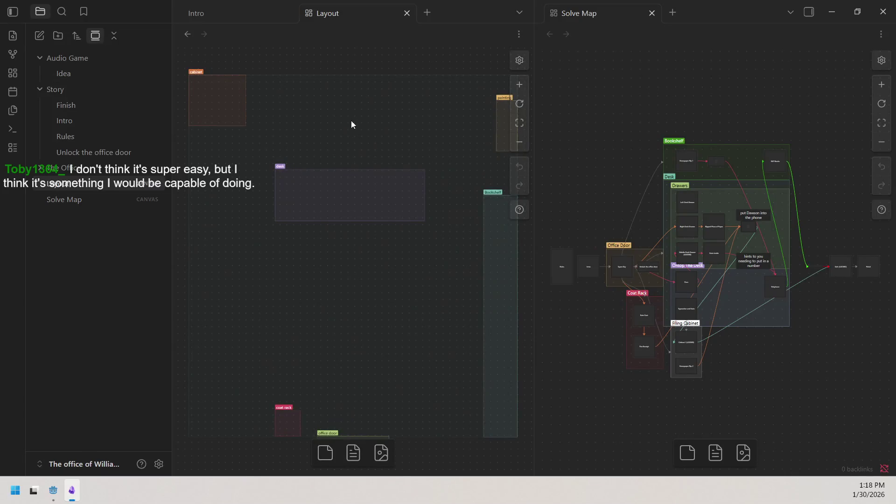
pyautogui.moveTo(351, 120); pyautogui.dragTo(336, 106)
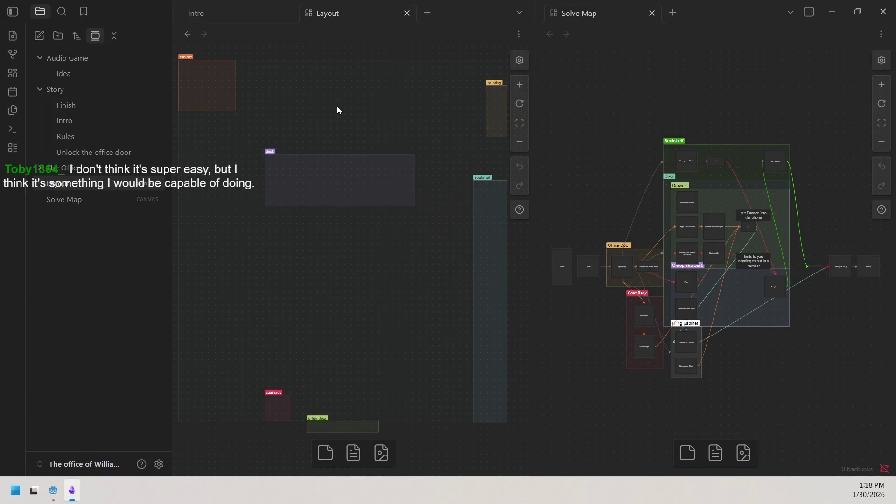
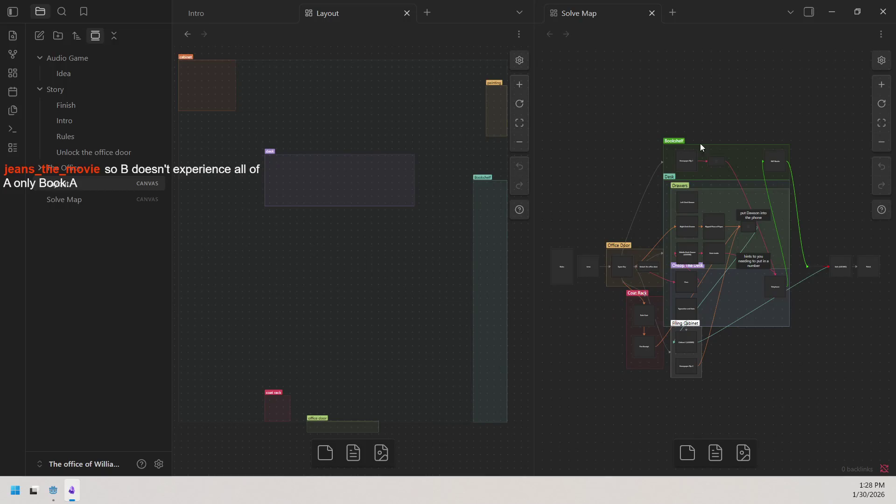
pyautogui.scroll(-1, 696, 108)
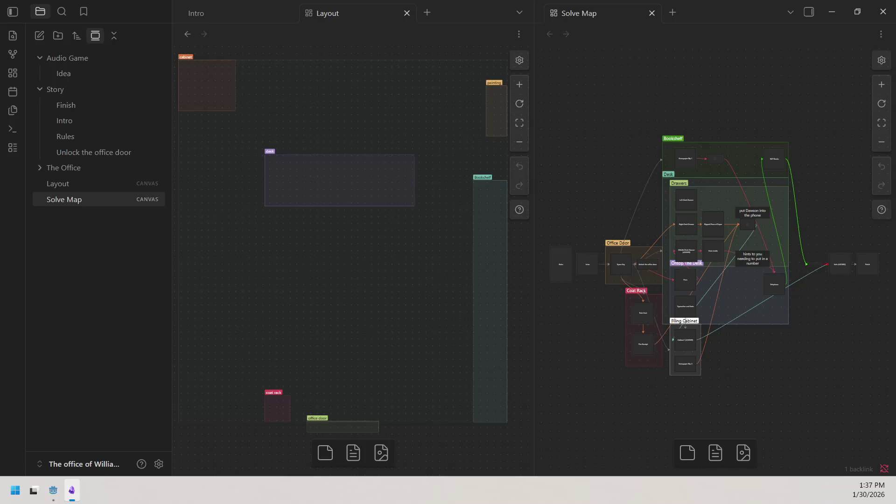
# Step: Move the coat rack group under the desk, then left of the office door, undo that move and deselect it
pyautogui.click(282, 397)
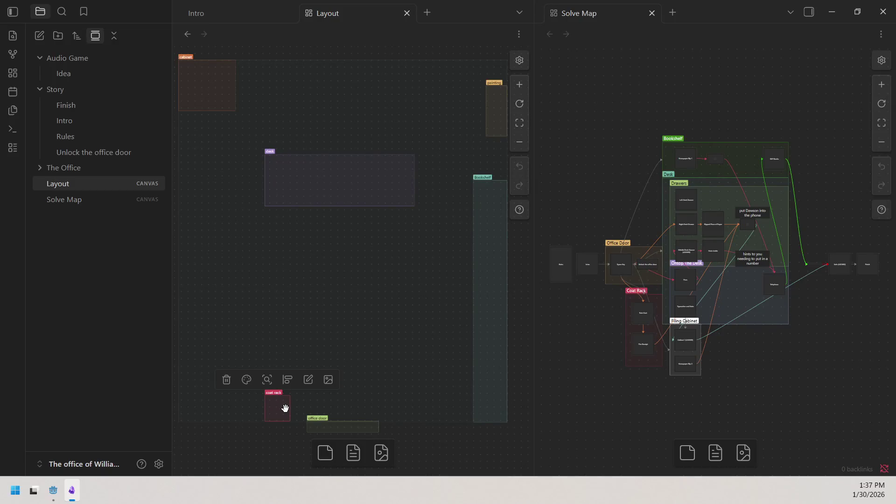
pyautogui.moveTo(285, 396)
pyautogui.mouseDown()
pyautogui.moveTo(348, 220)
pyautogui.moveTo(337, 232)
pyautogui.mouseUp()
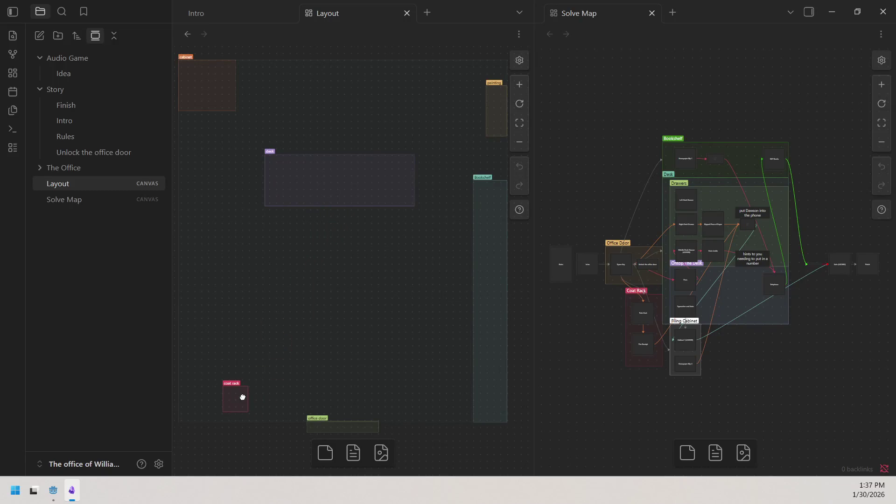
pyautogui.moveTo(337, 232); pyautogui.dragTo(265, 406)
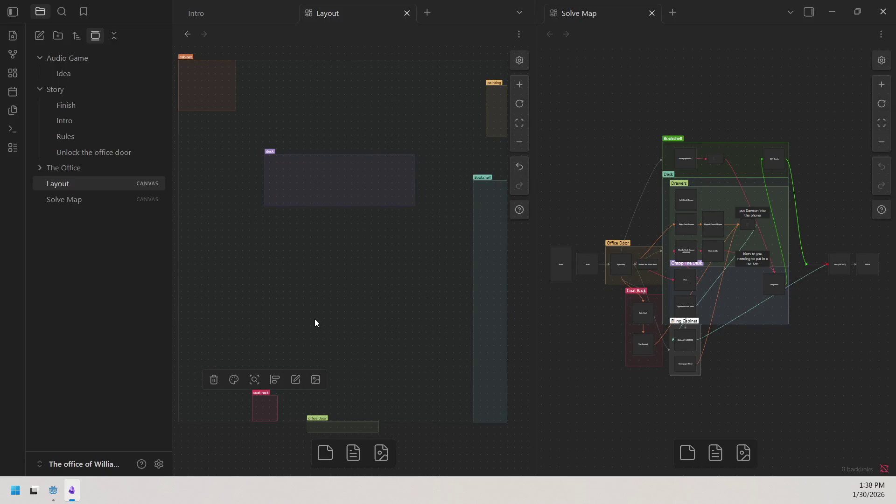
pyautogui.hotkey('ctrl', 'z')
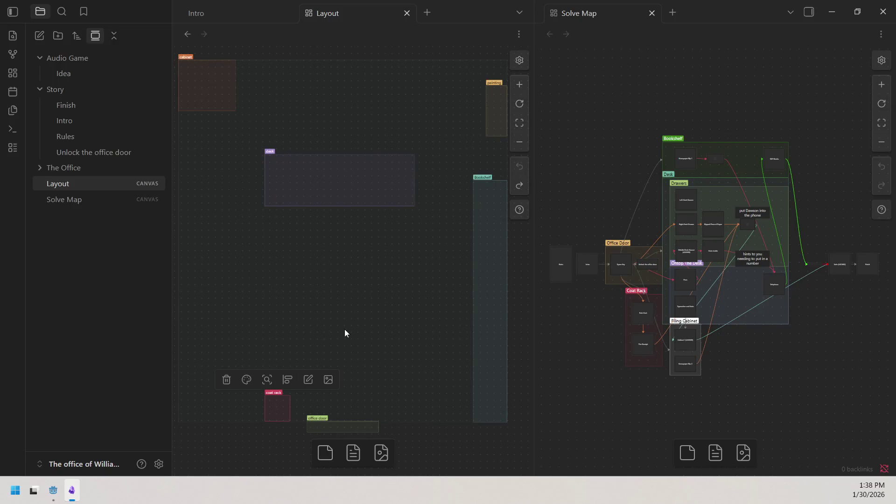
pyautogui.click(345, 329)
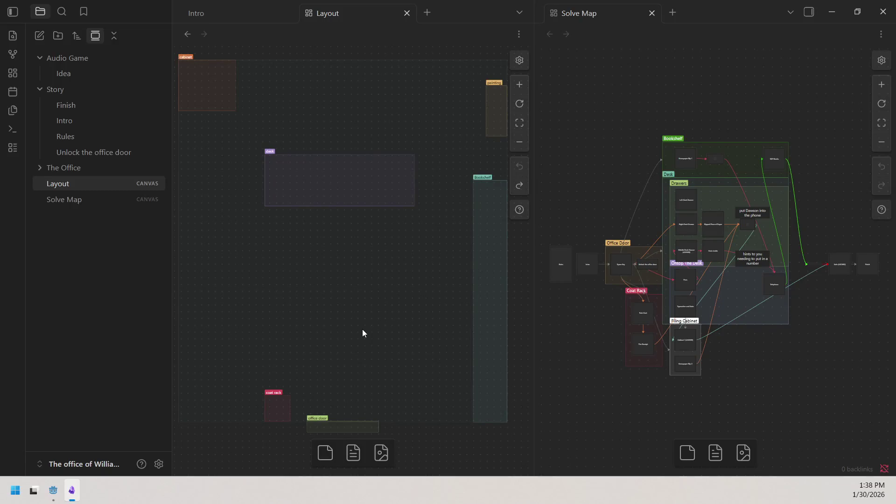